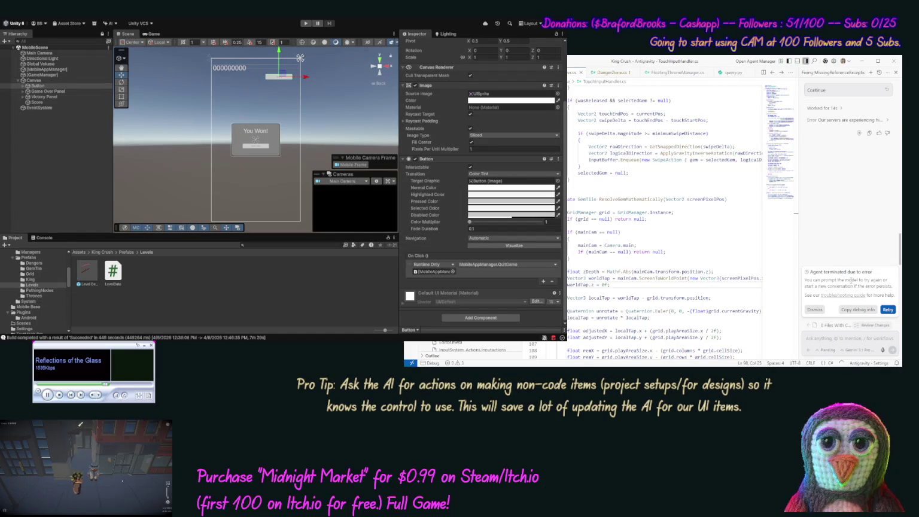
Retry the stalled agent and accept its MobileAppManager.cs patch so QuitGame finishes the Android activity.
click(885, 313)
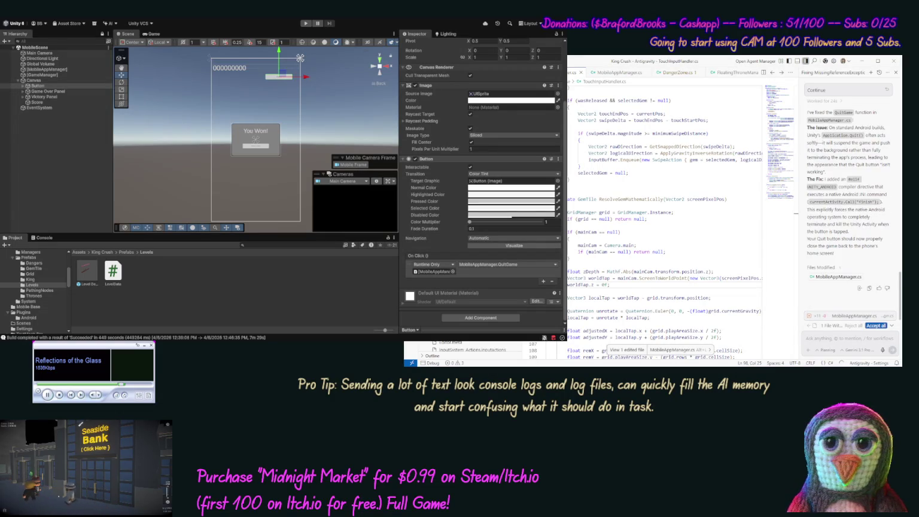
click(879, 326)
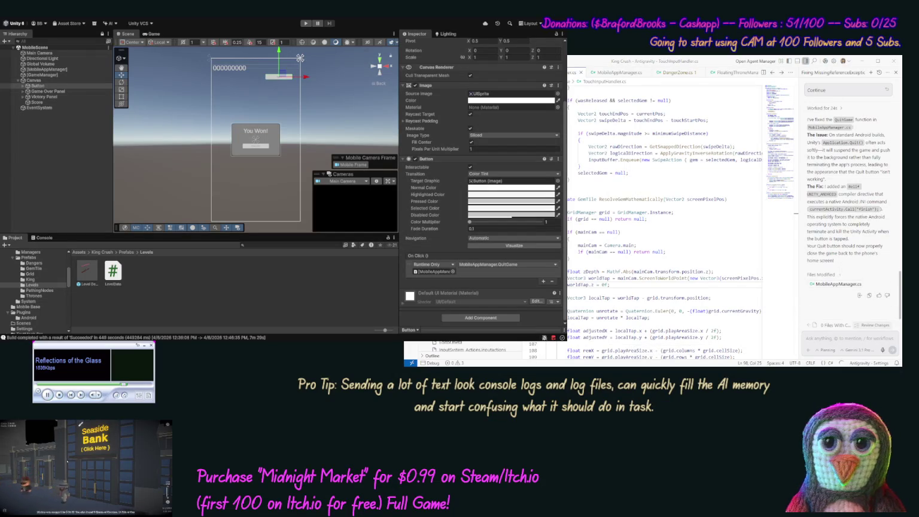
drag(545, 357, 695, 357)
click(694, 357)
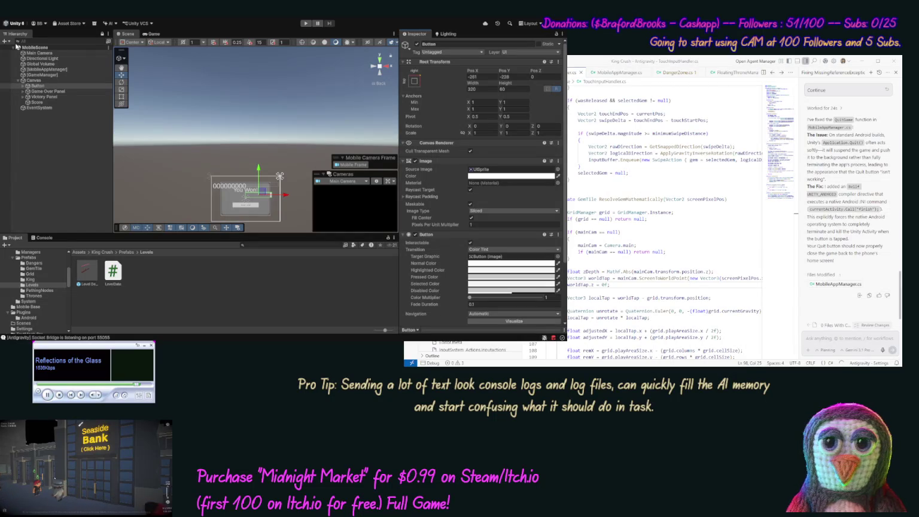
click(35, 82)
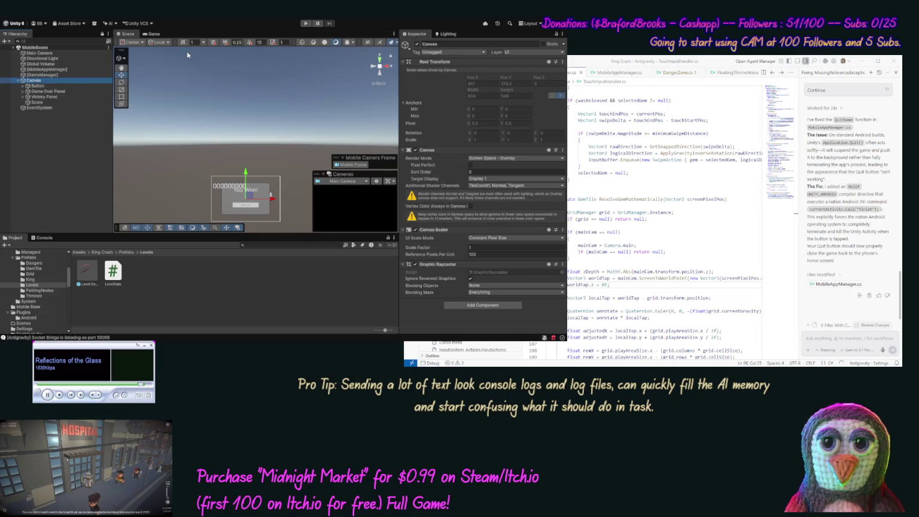
click(306, 24)
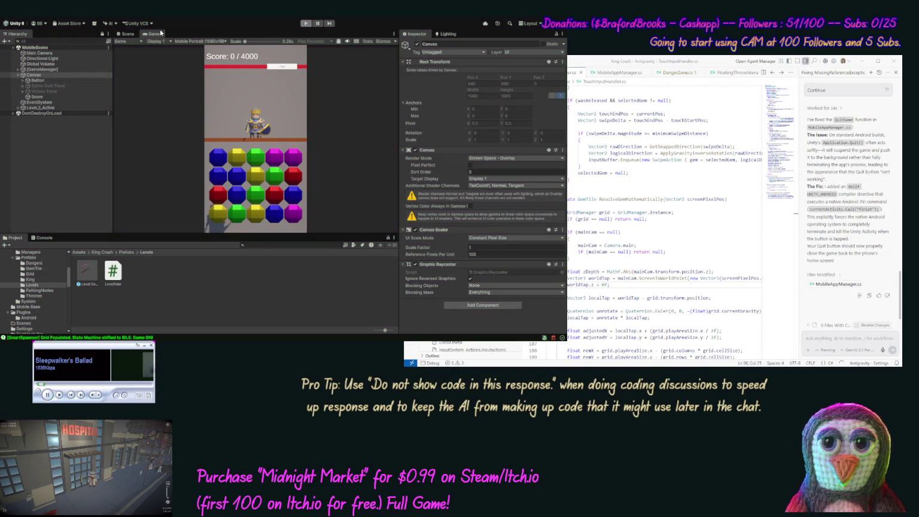
key(ctrl+p)
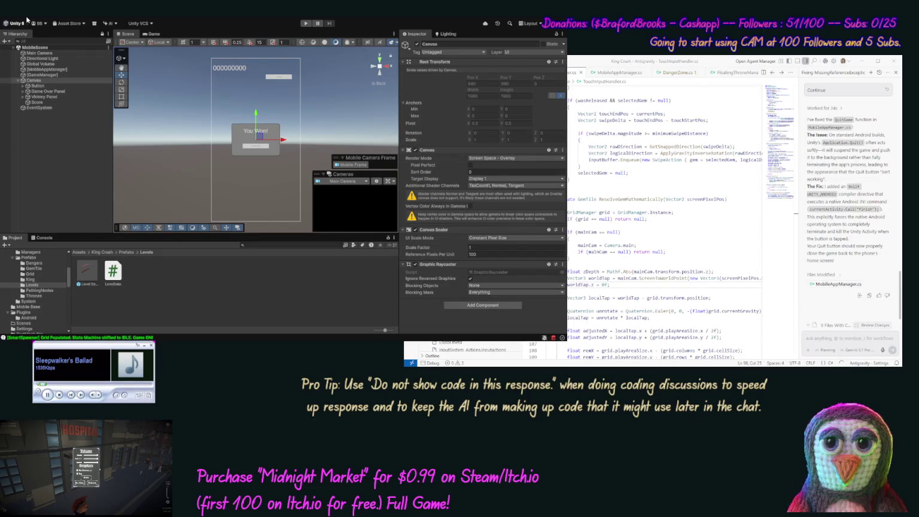
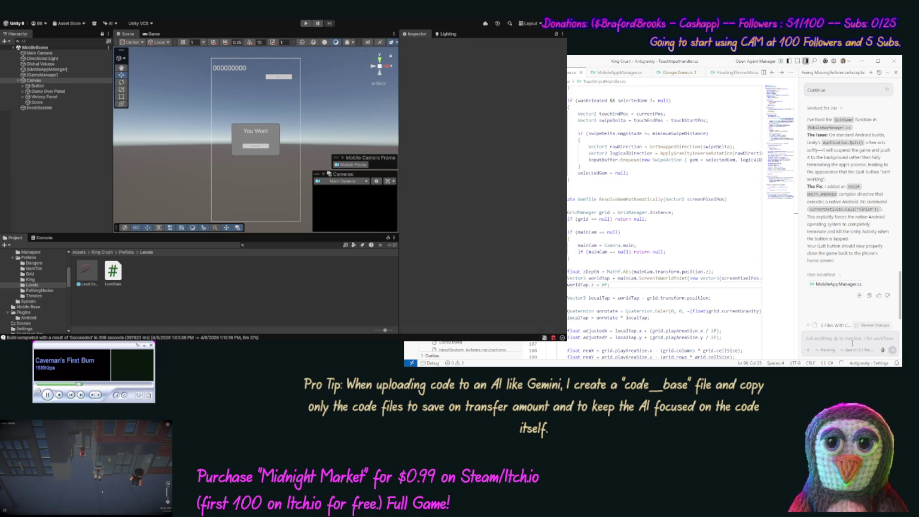
Tell the agent Quit Game breaks after a level completes and must work for whatever level is loaded.
text(OK seems the Quit Ga)
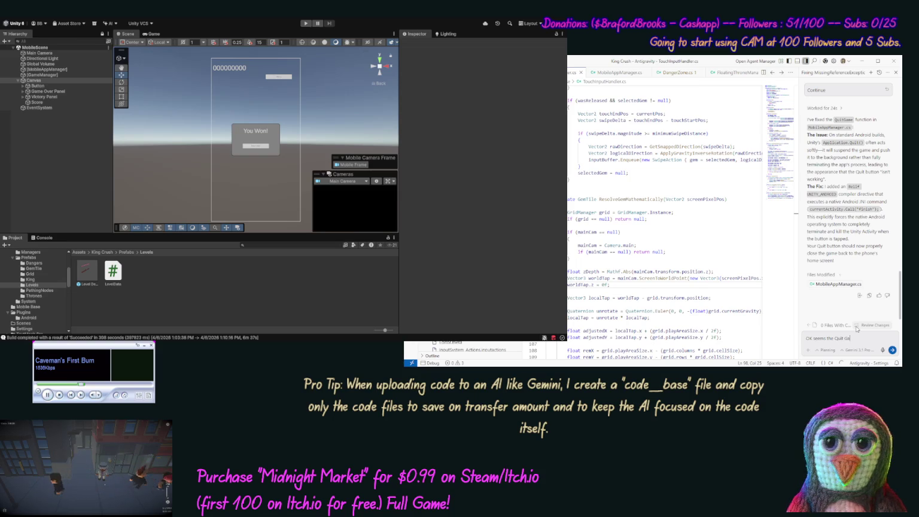
text(me bug hapeens)
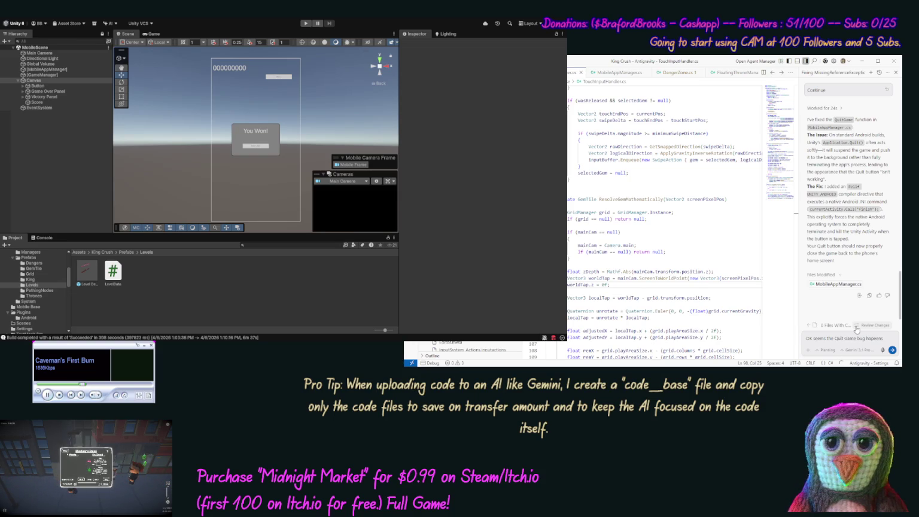
text(ter a le)
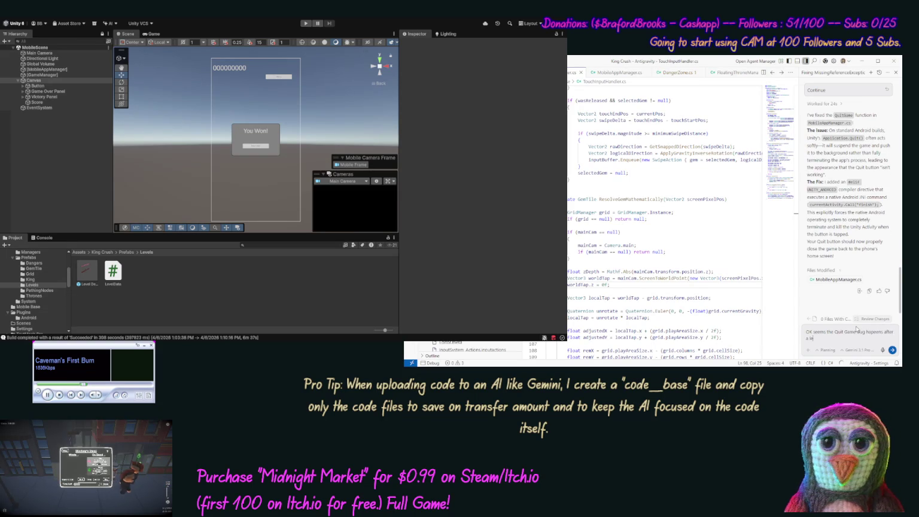
text(vel is comple)
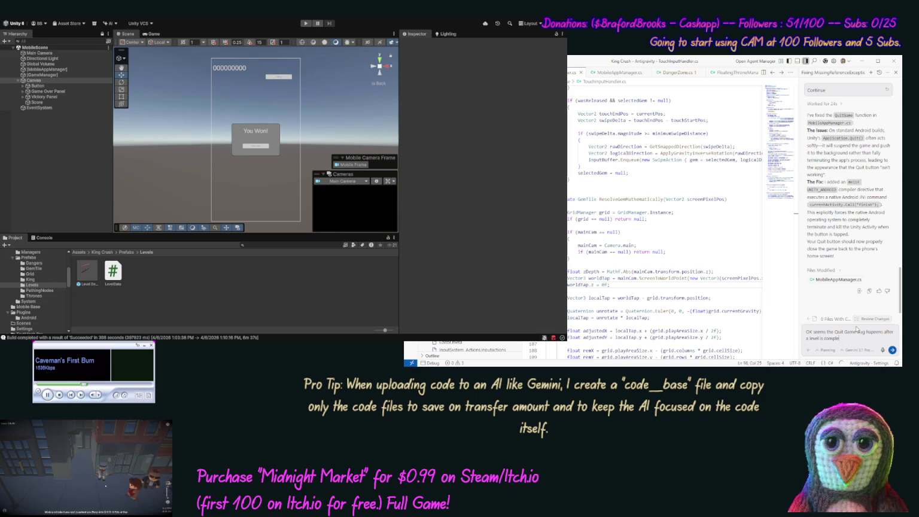
text(te, so we)
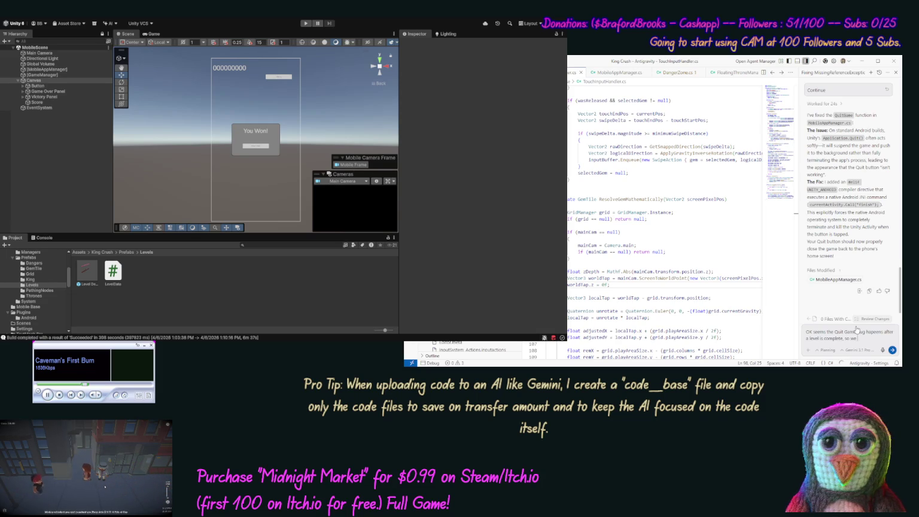
text(sure it works)
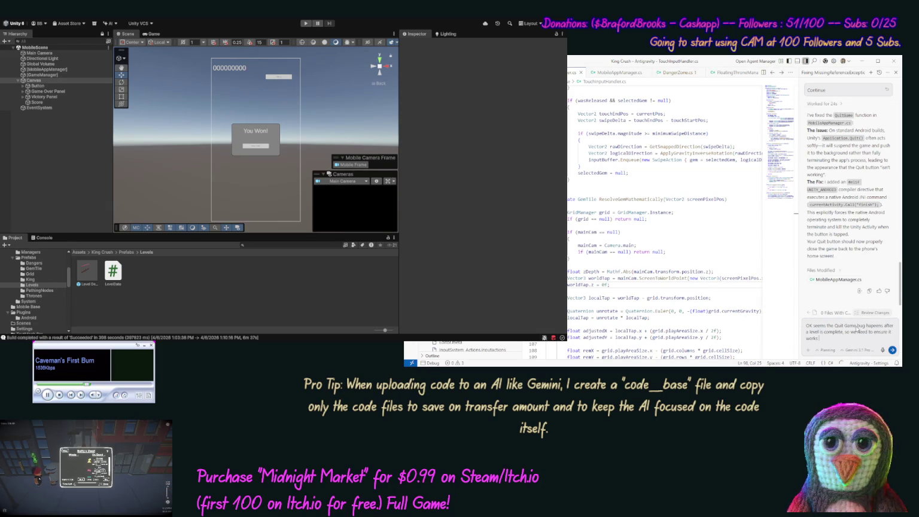
text( co)
text(rrectly no matter the le)
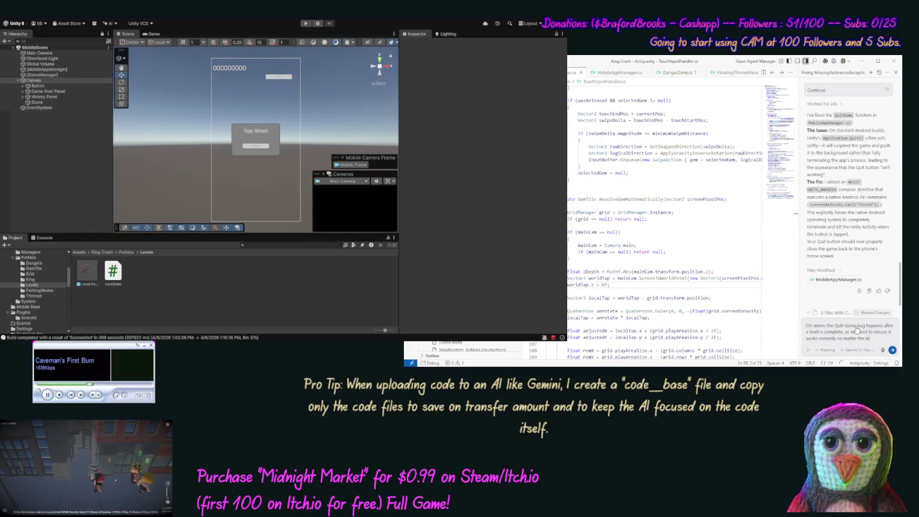
text(vel it is on)
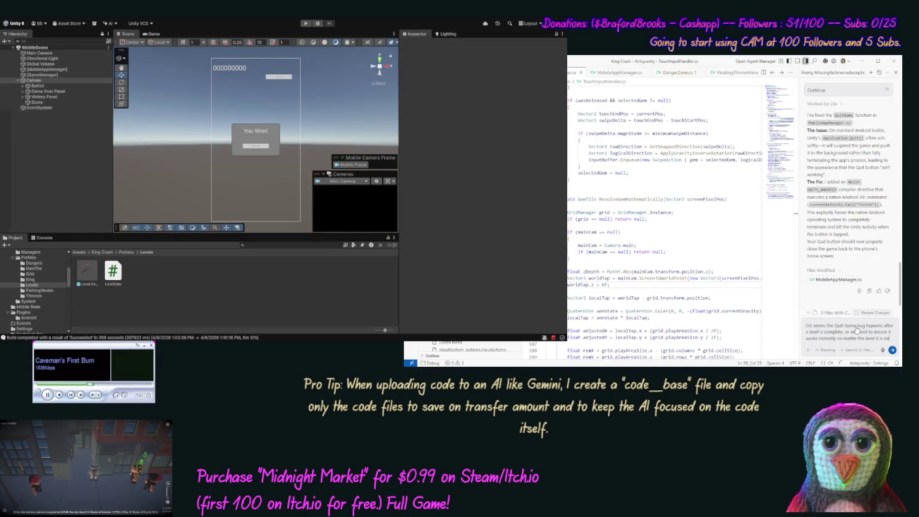
key(BackSpace)
key(BackSpace)
key(BackSpace)
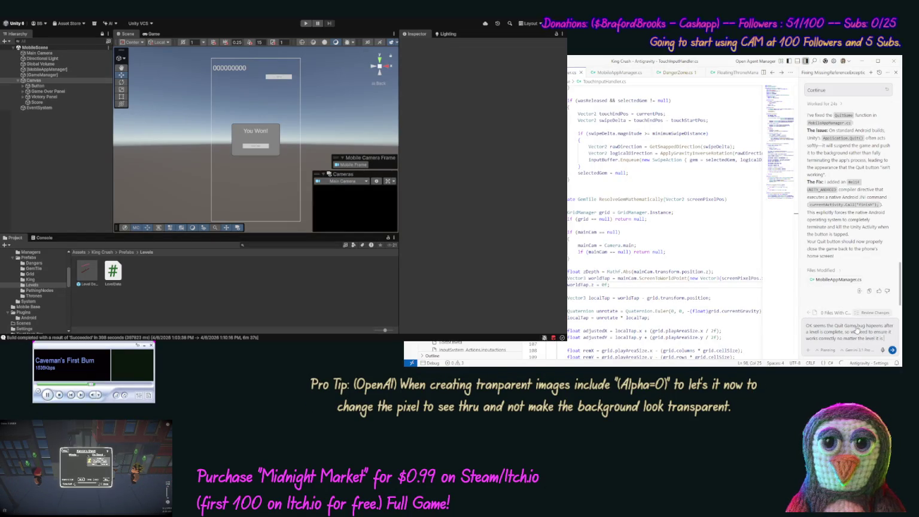
key(BackSpace)
key(BackSpace)
key(BackSpace)
text(this)
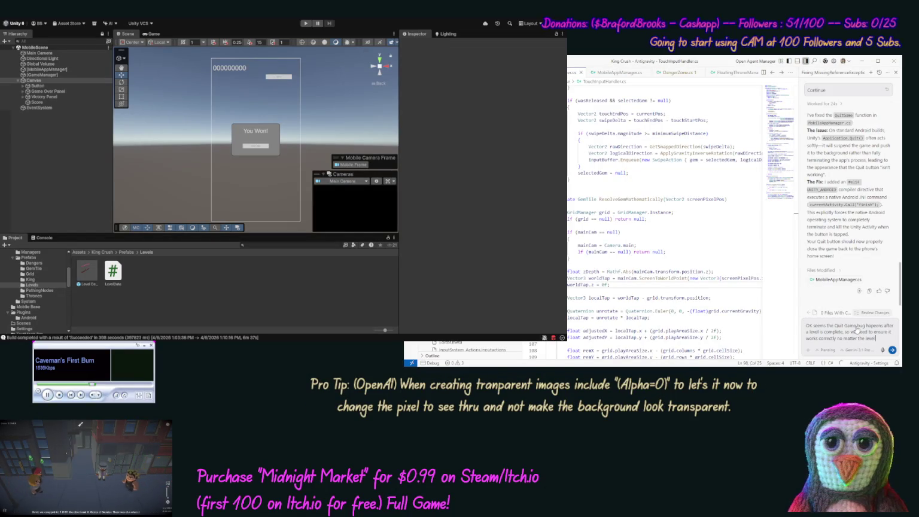
key(BackSpace)
key(BackSpace)
text(at is loaded)
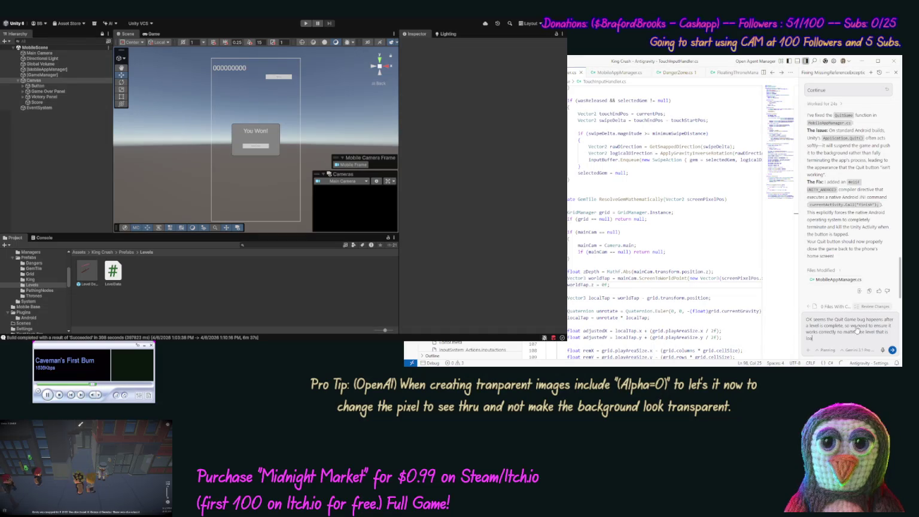
key(Return)
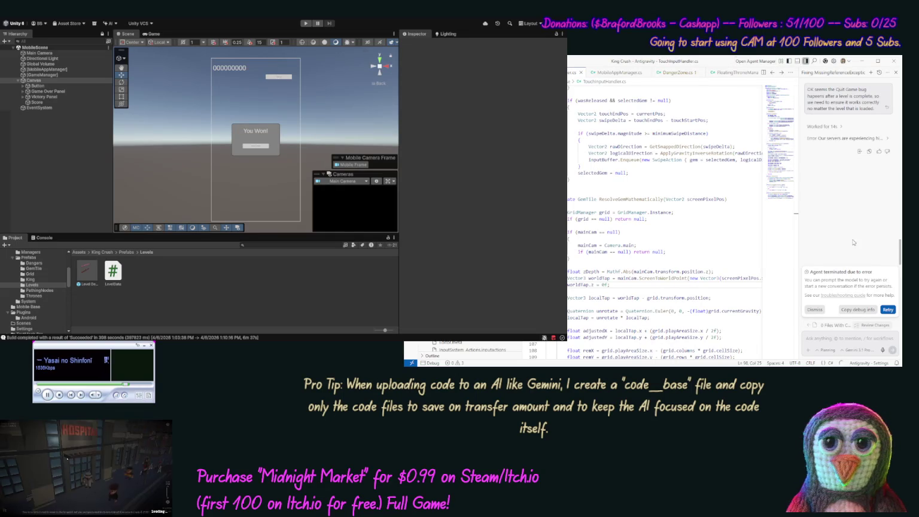
Retry the agent from its 'Agent terminated due to error' notice.
click(888, 309)
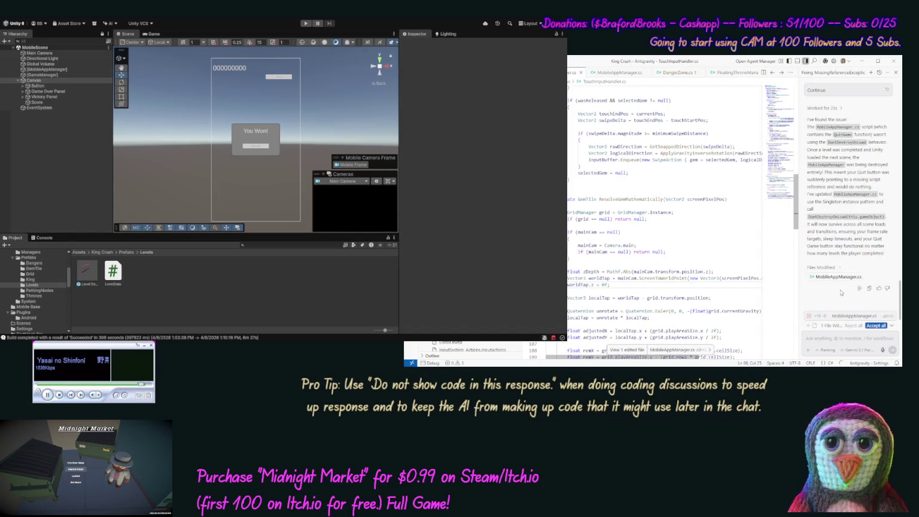
Accept all of the agent's changes to MobileAppManager.cs.
click(875, 325)
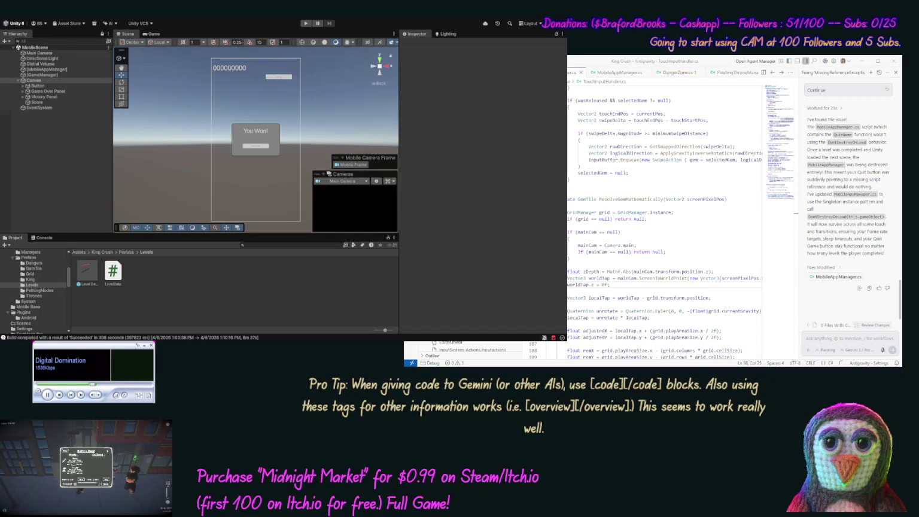
Recompile the Unity project with Ctrl+R and show the Console's build log and warnings.
key(Left)
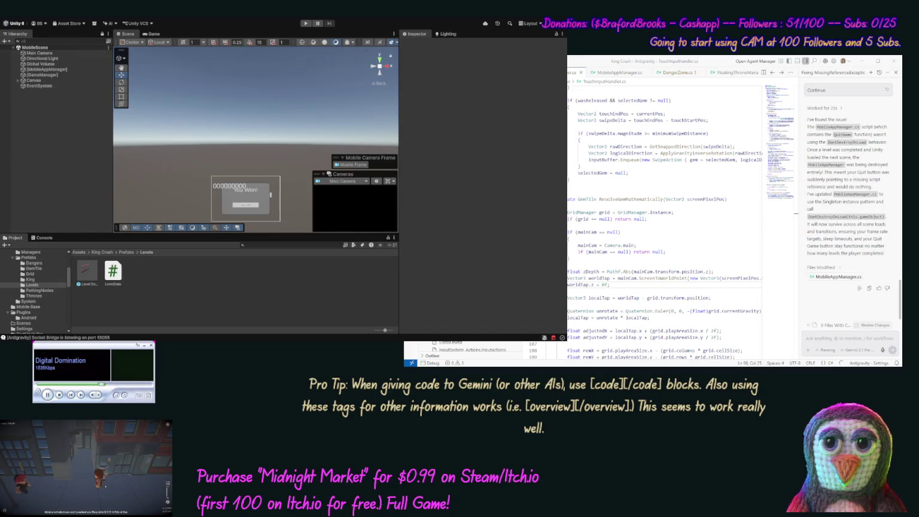
click(45, 238)
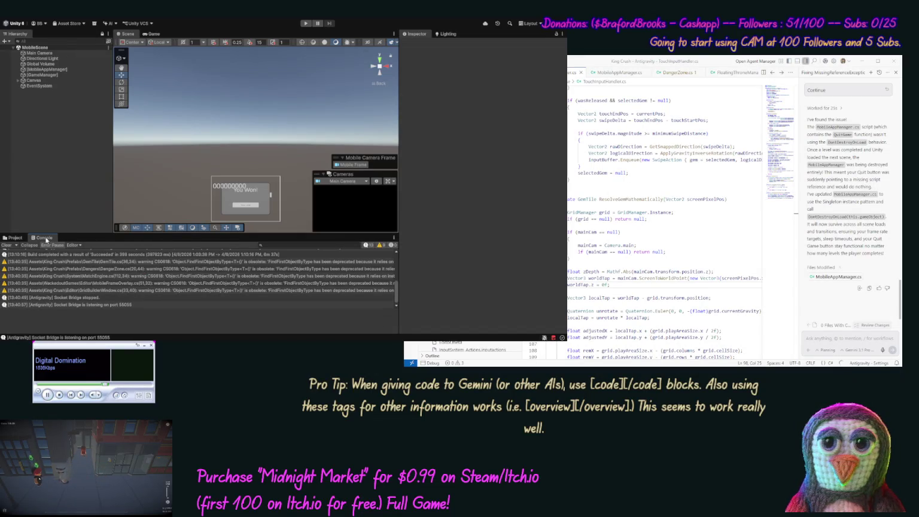